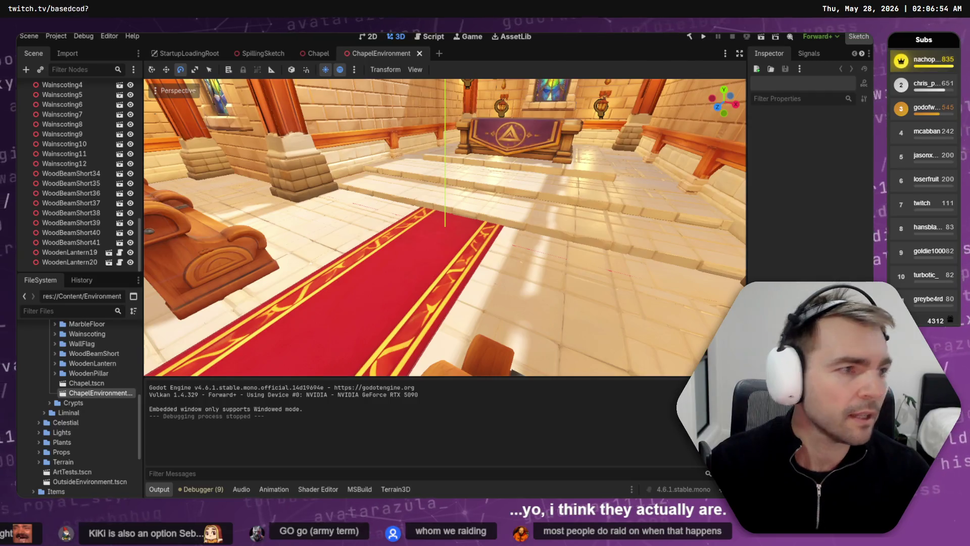
- Ask the right Codex pane in the Spilling tab where ChapelEnvironment is used
key("alt+Tab")
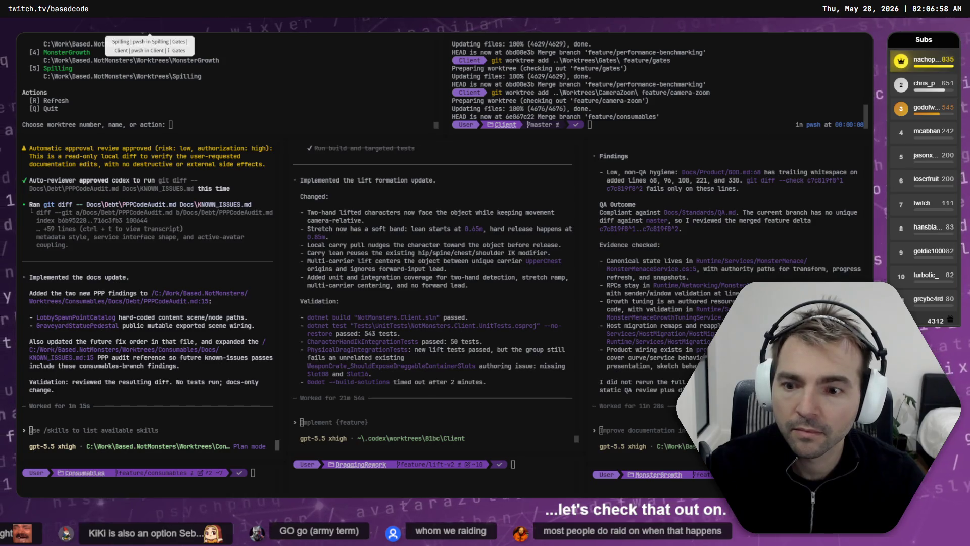
key("ctrl+Tab")
key("alt+Left")
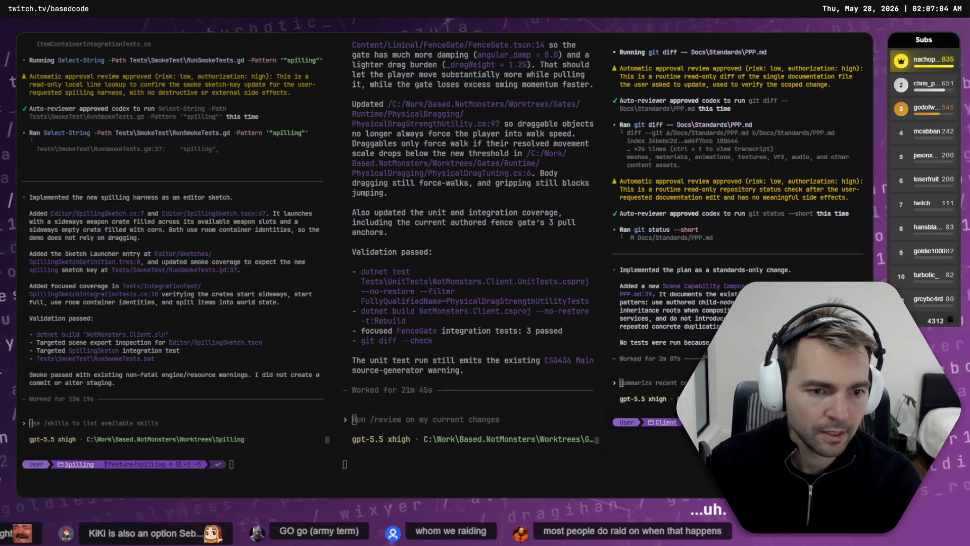
type("Where i")
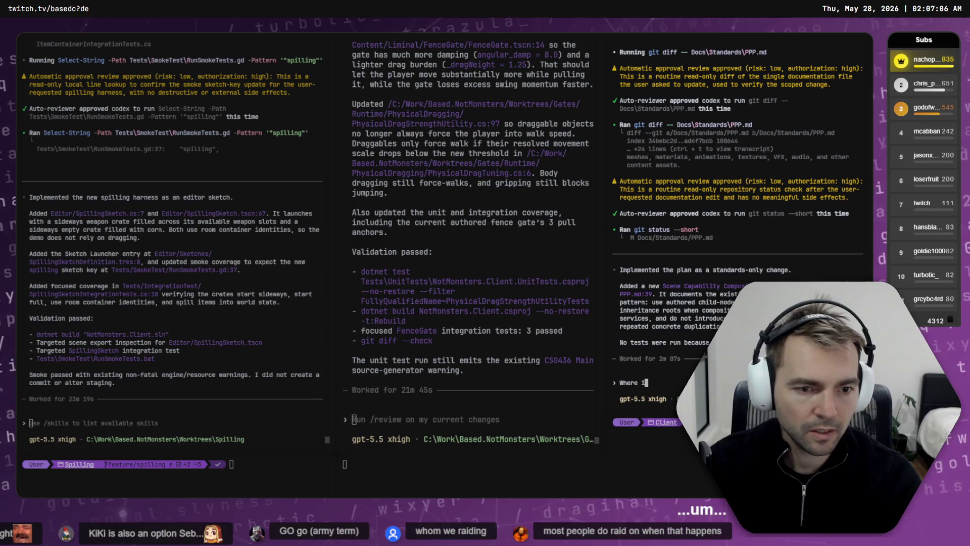
type("s ChapelEnvi")
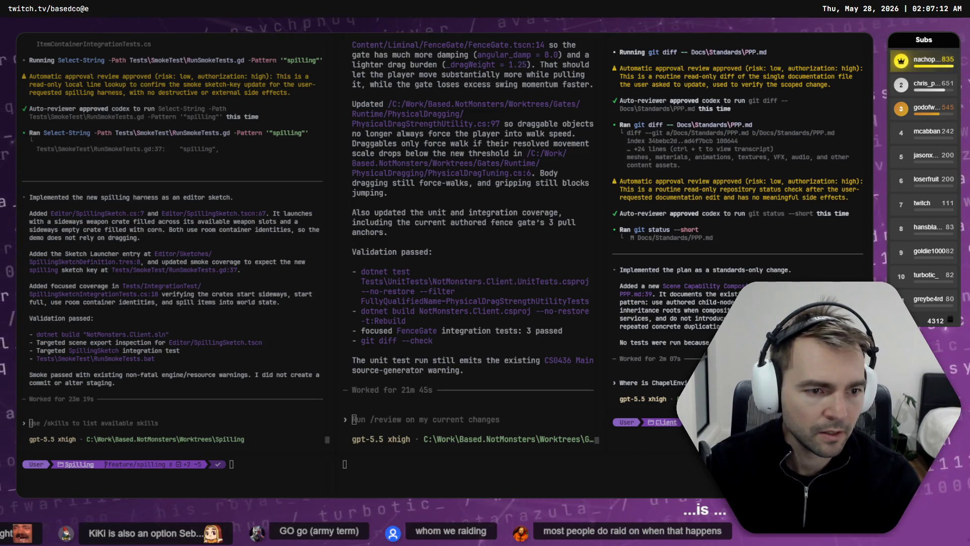
key("alt+Tab")
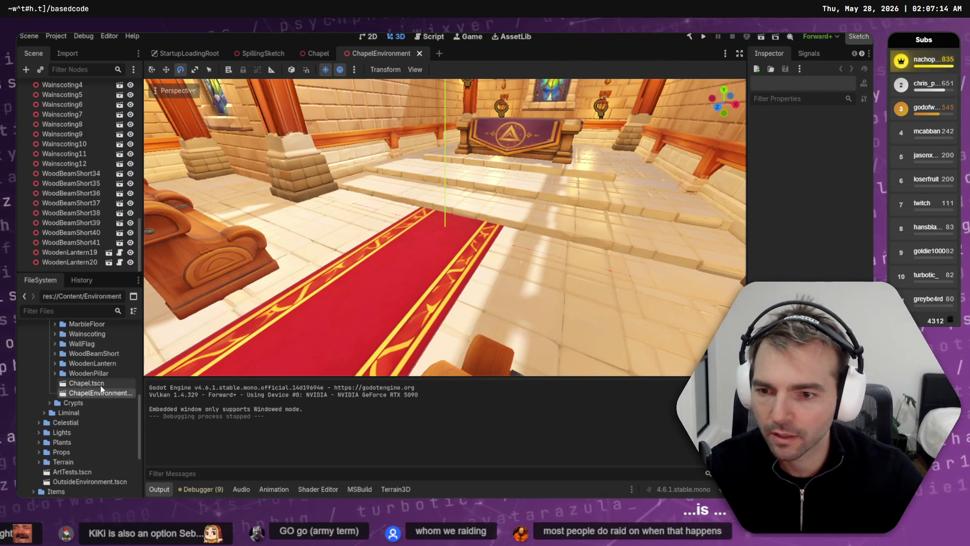
key("Escape")
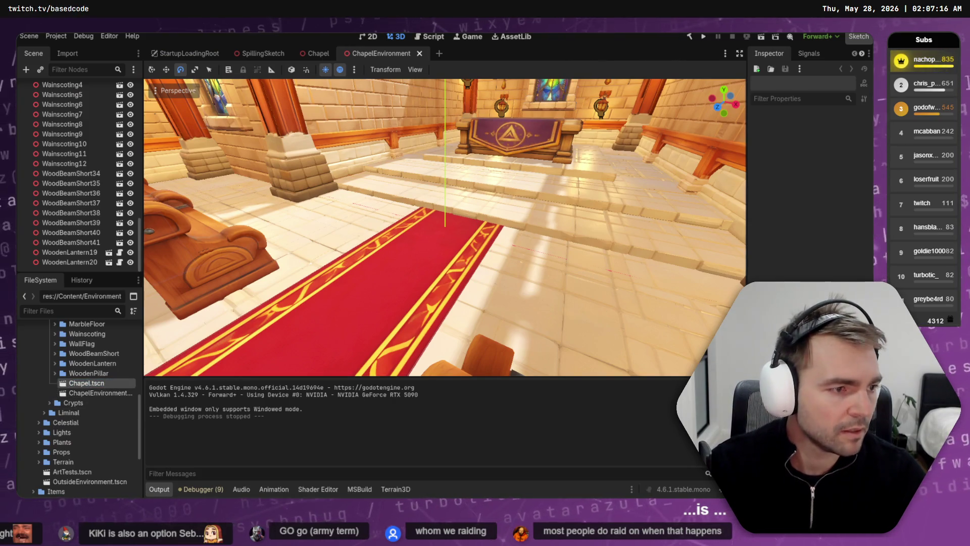
key("alt+Tab")
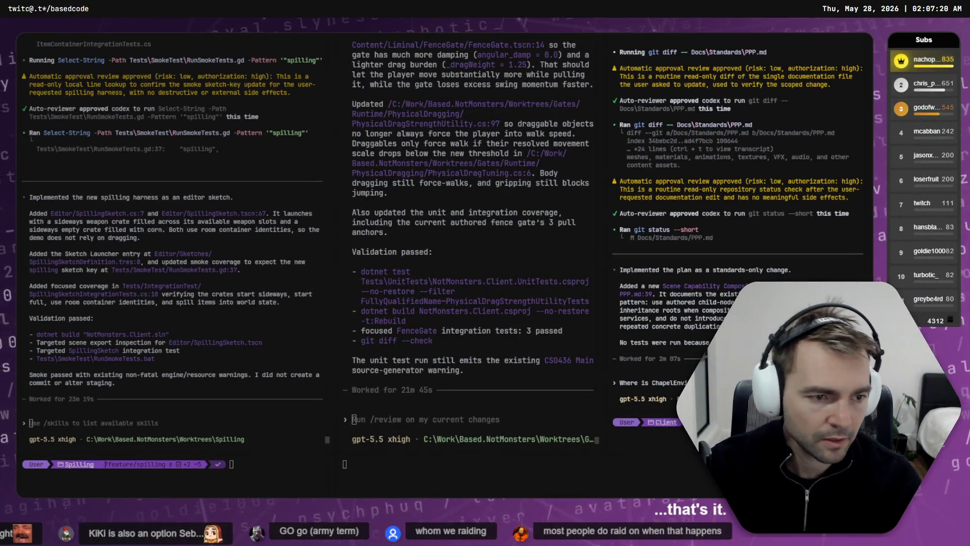
key("Return")
- Discard a half-typed follow-up and scroll the middle pane while the rg searches run
type("What")
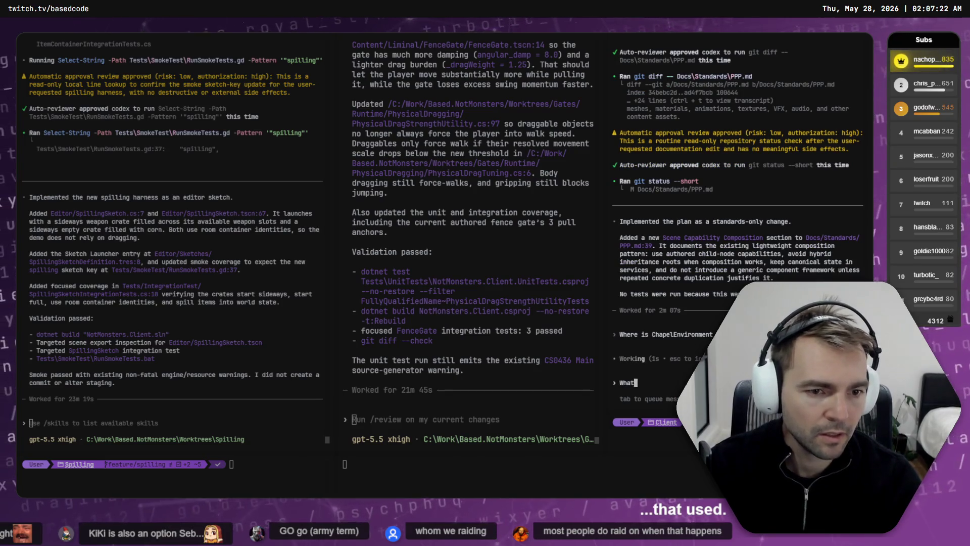
key("BackSpace")
key("BackSpace")
key("BackSpace")
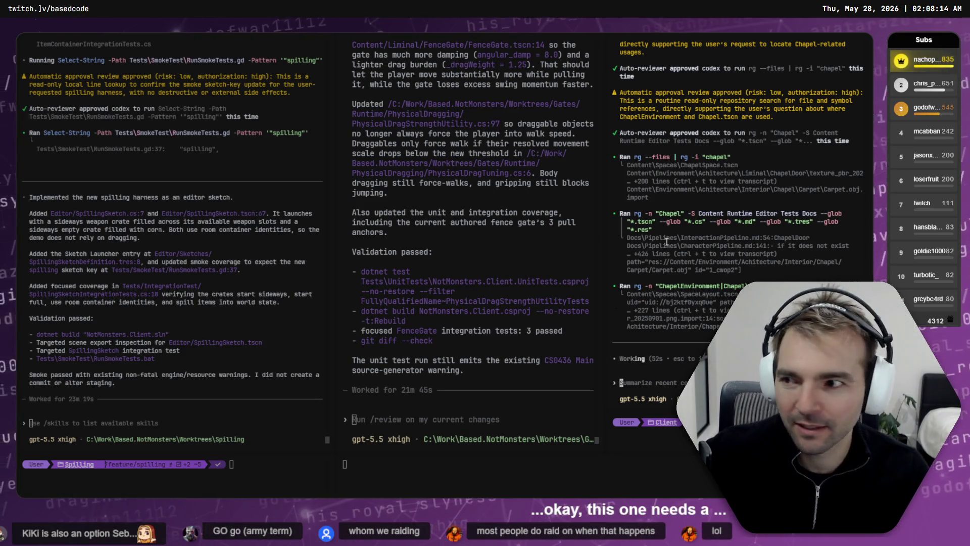
scroll(440, 301, "up", 5)
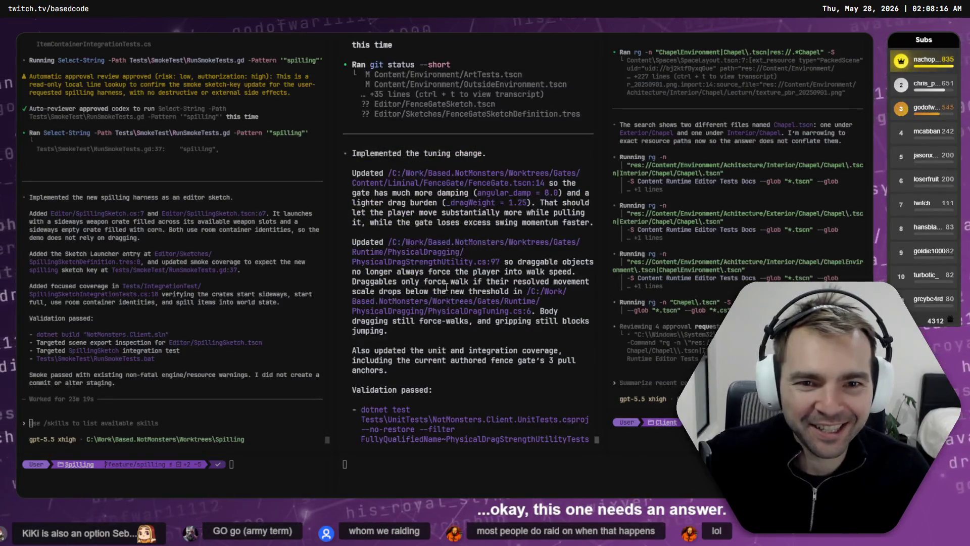
scroll(367, 116, "down", 2)
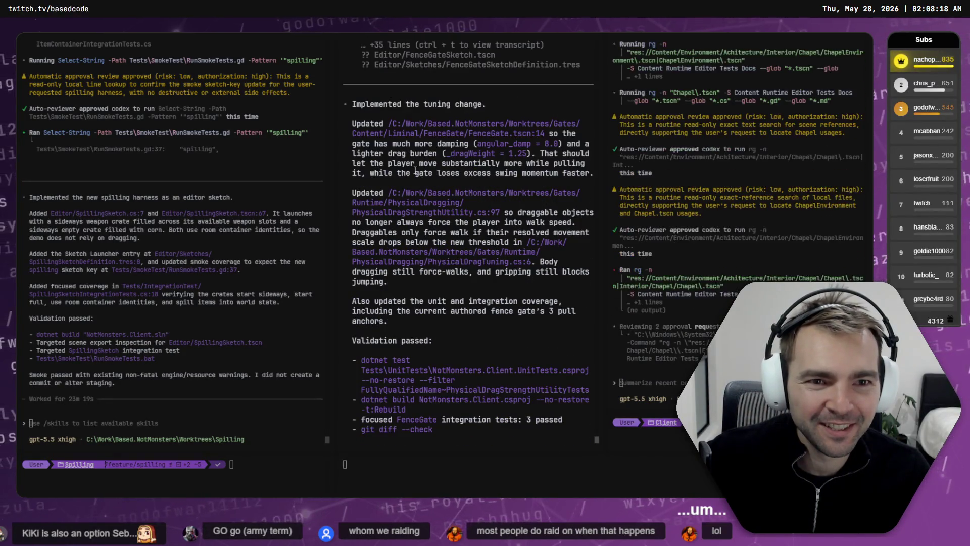
scroll(439, 236, "down", 3)
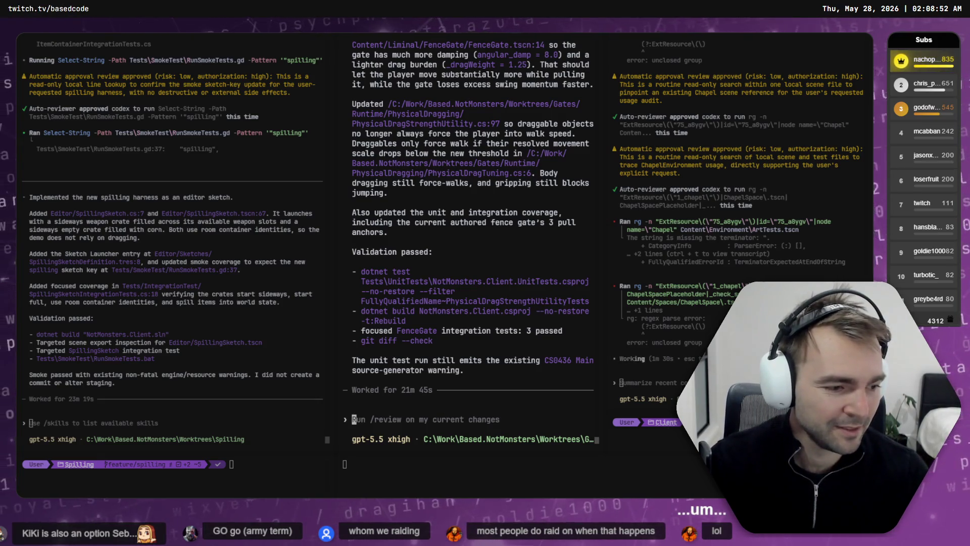
- Pan the Not Monsters whiteboard over to the architecture, crypt and graveyard boards
key("alt+Tab")
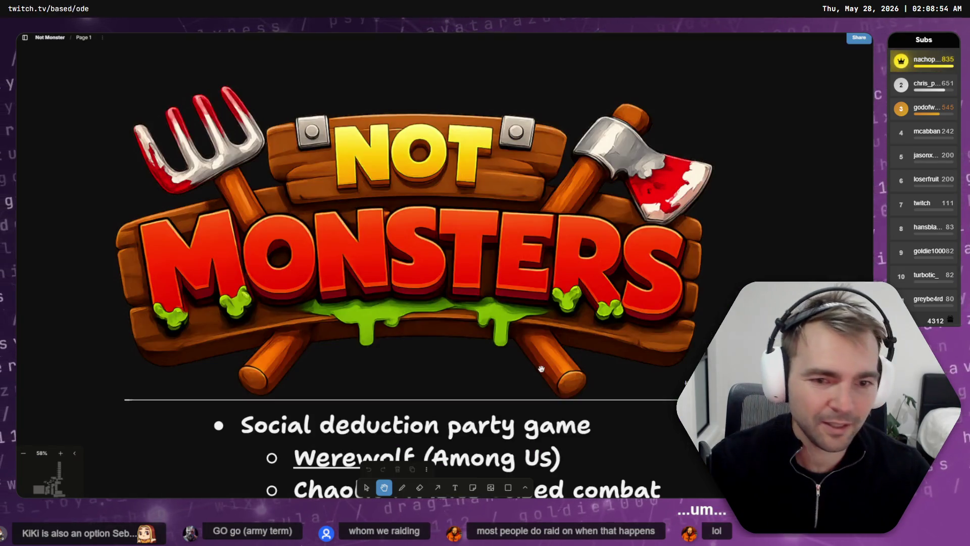
scroll(764, 210, "down", 5)
left_click_drag(765, 210, 332, 313)
scroll(332, 313, "down", 5)
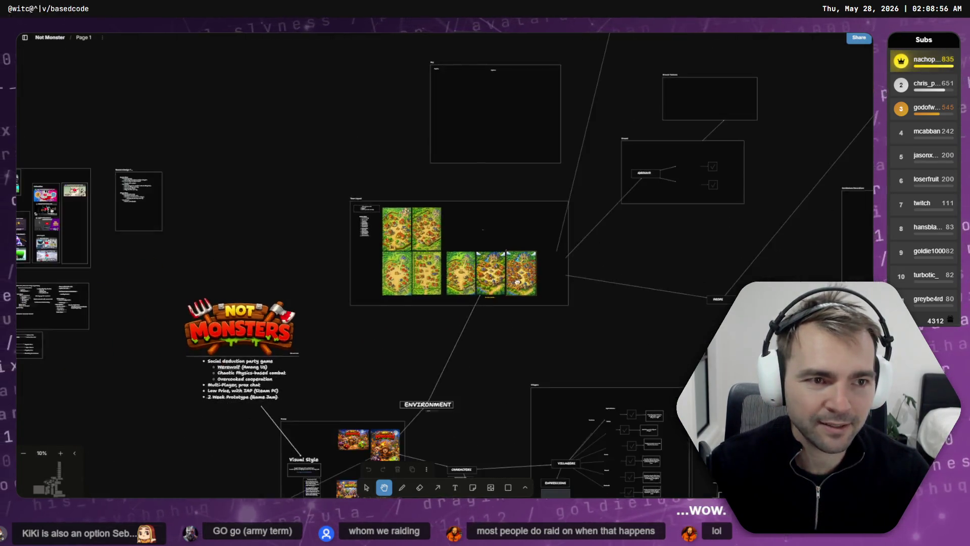
mouse_move(826, 68)
left_mouse_down()
mouse_move(503, 178)
mouse_move(407, 281)
mouse_move(296, 342)
left_mouse_up()
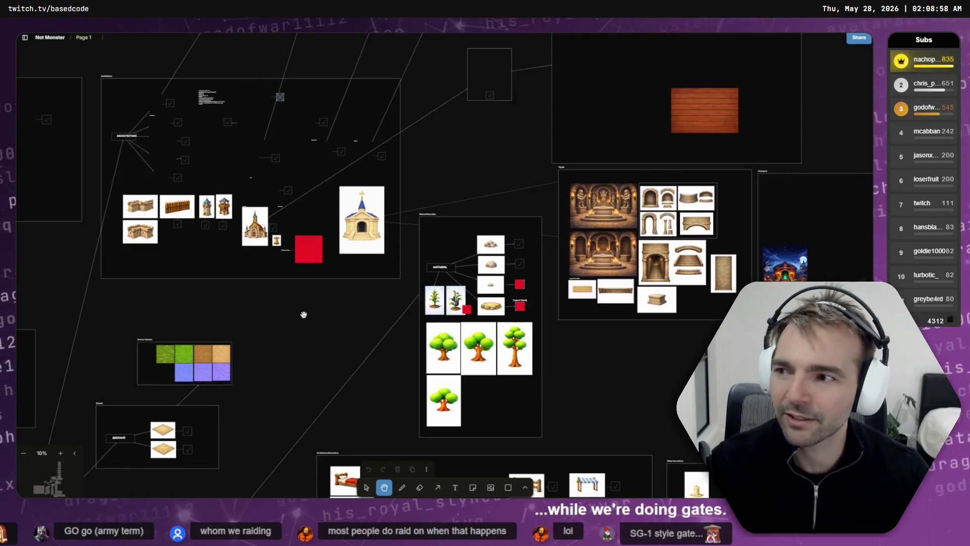
scroll(479, 262, "up", 3)
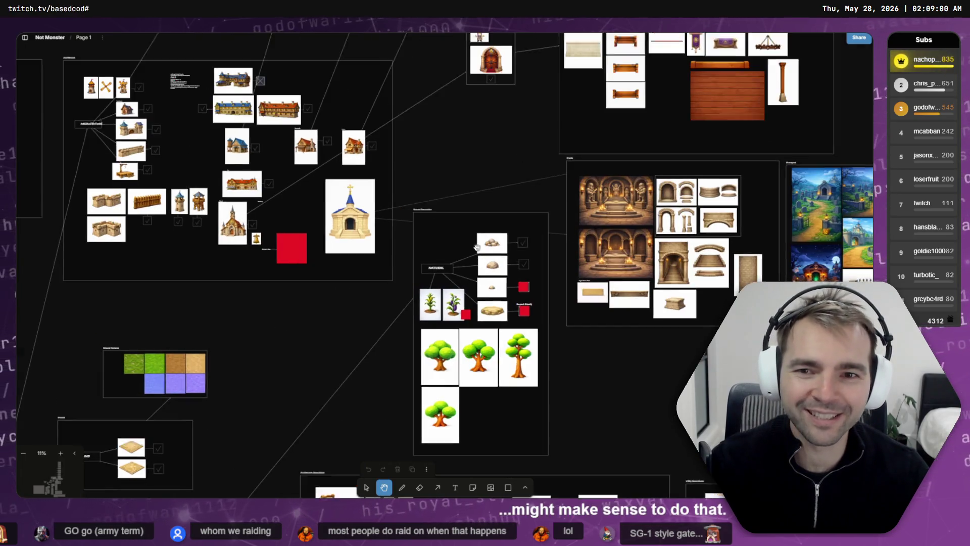
left_click_drag(455, 169, 385, 320)
scroll(432, 336, "down", 4)
scroll(433, 336, "right", 6)
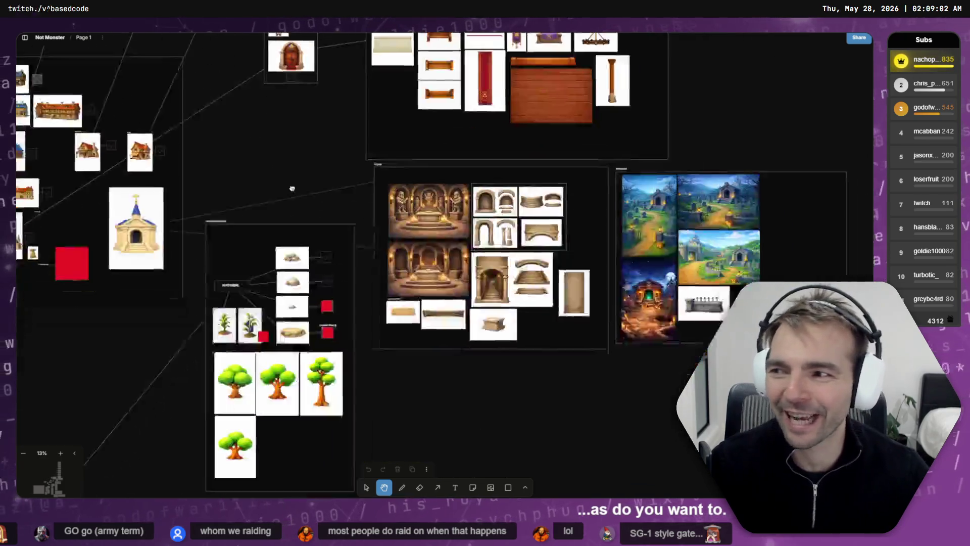
scroll(472, 280, "up", 5)
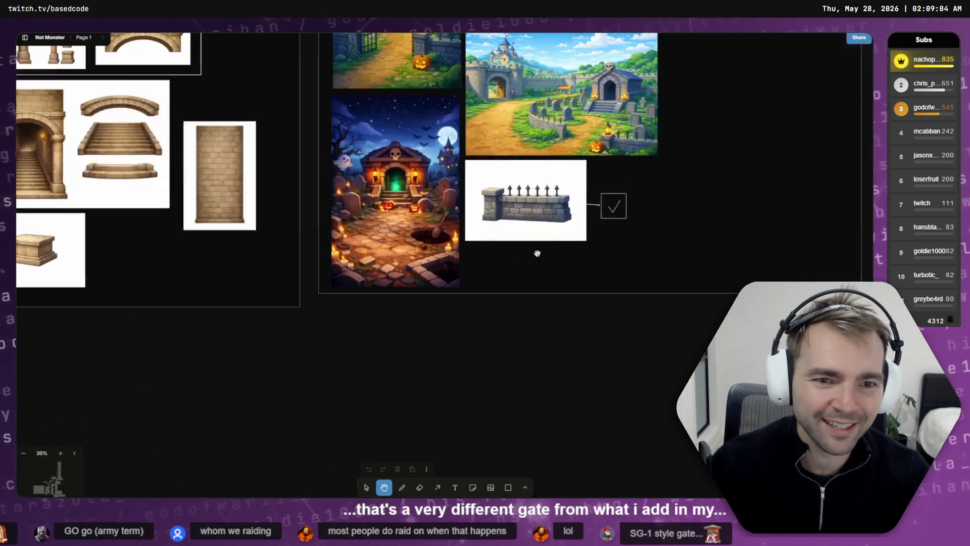
scroll(345, 372, "up", 2)
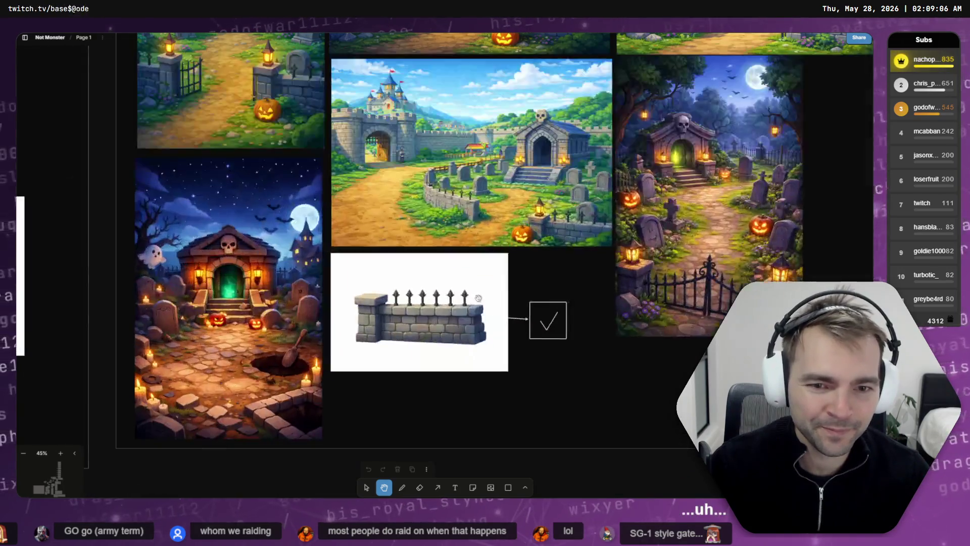
- Download the spiked stone wall image as a PNG and open a new browser window
key("v")
left_click(433, 331)
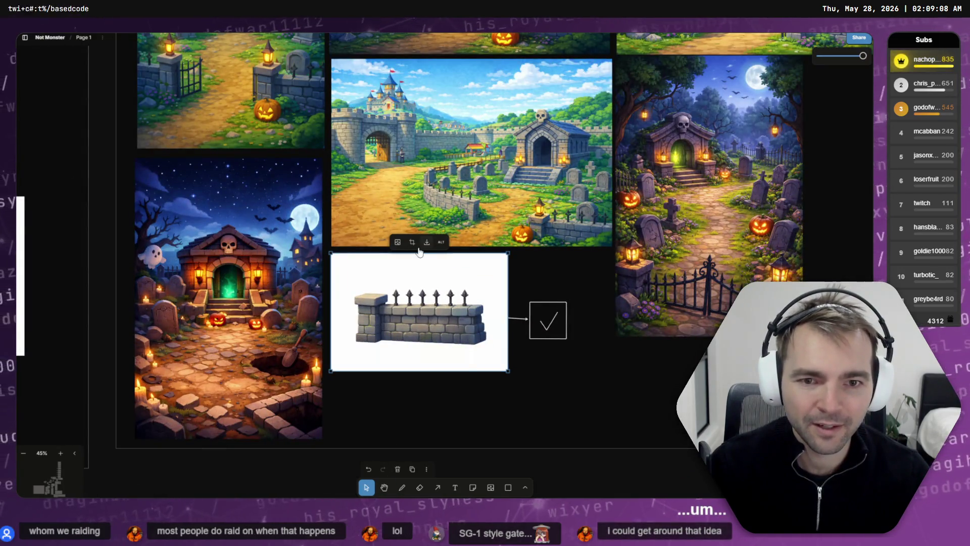
left_click(427, 242)
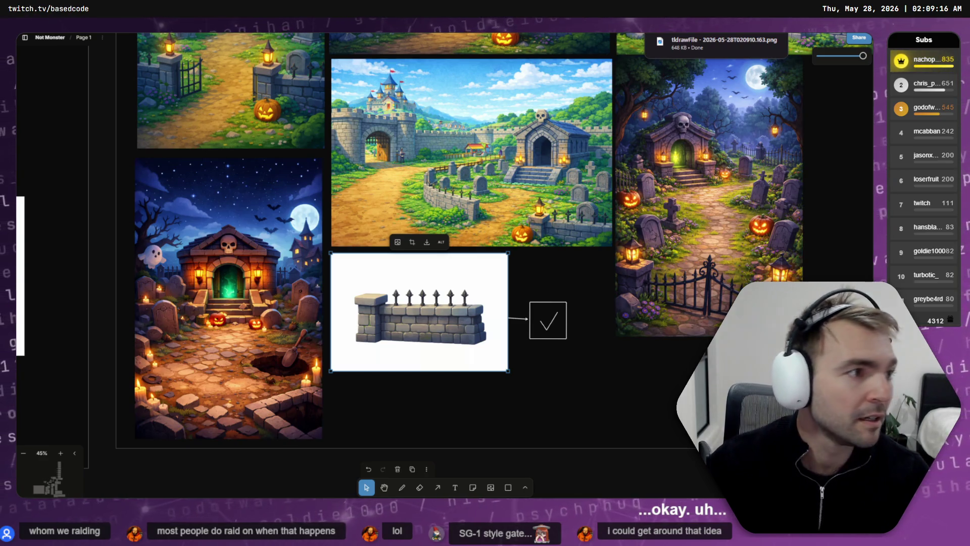
key("ctrl+n")
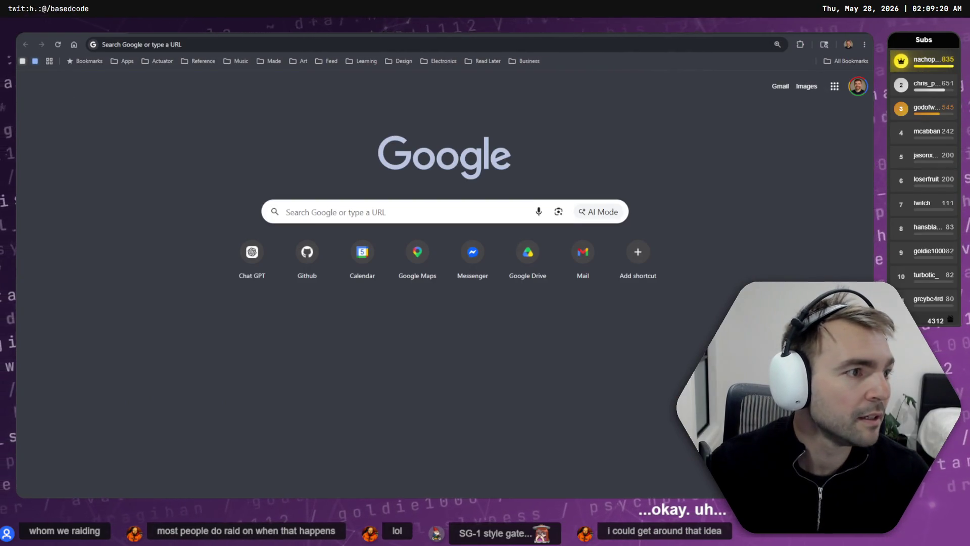
- Load chatgpt.com and attach the downloaded fence-wall PNG from Downloads
key("ctrl+w")
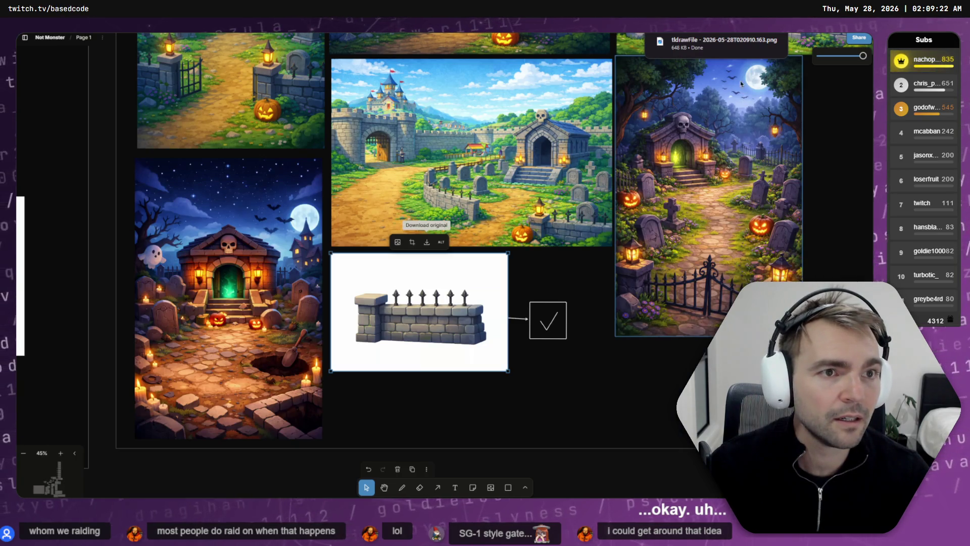
mouse_move(717, 43)
left_mouse_down()
mouse_move(652, 225)
mouse_move(652, 262)
left_mouse_up()
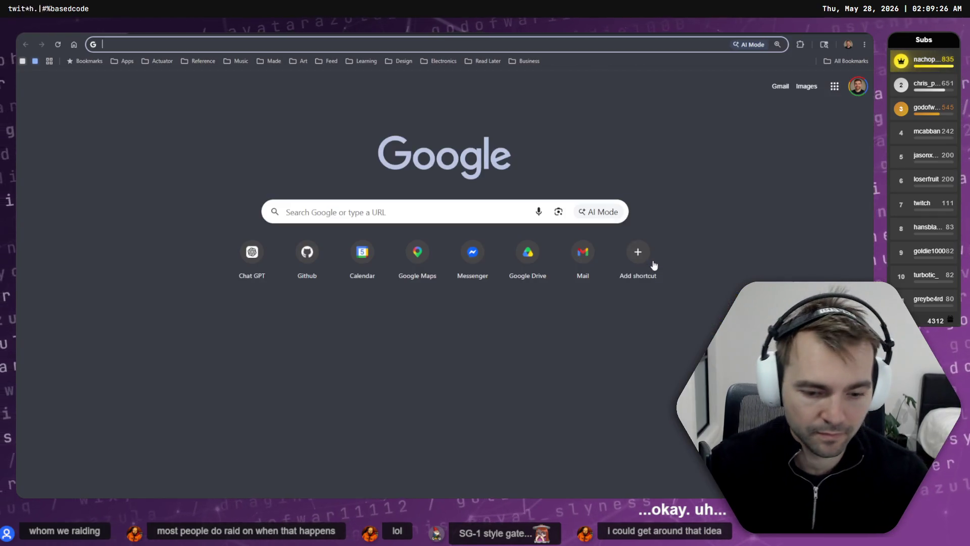
type("chatgpt.com")
key("Return")
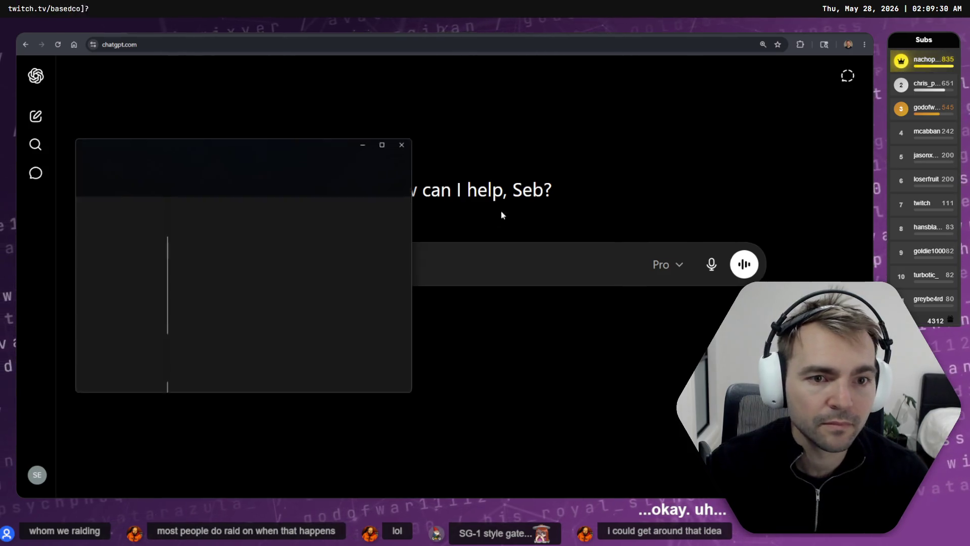
key("super+e")
left_click(98, 244)
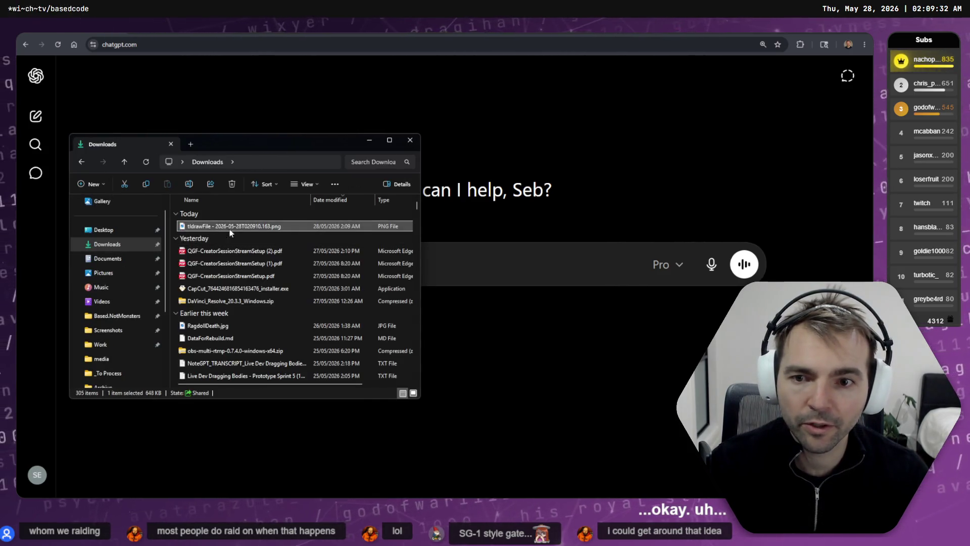
left_click_drag(232, 225, 506, 262)
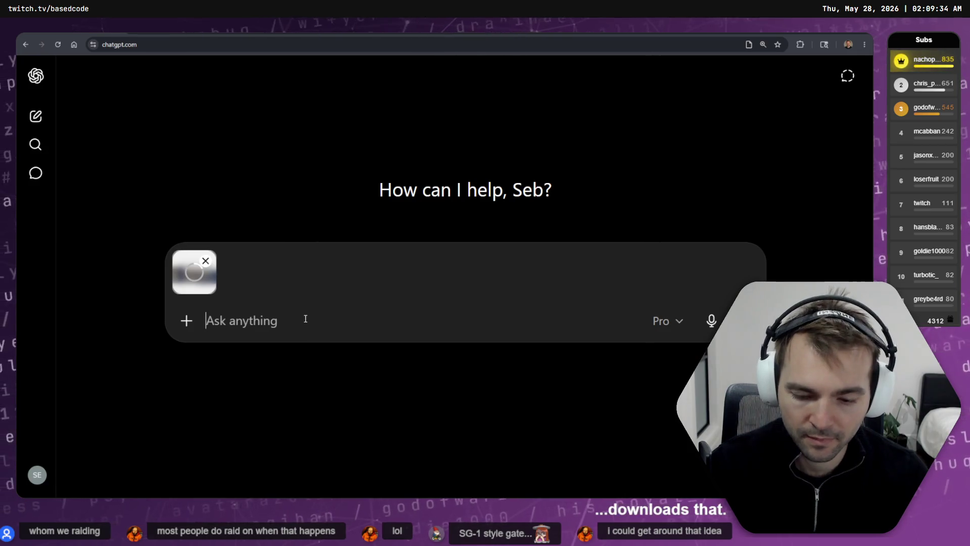
- Write and edit the prompt to 'in the wall, add a swinging spooky gate attachment.'
type("in the style of")
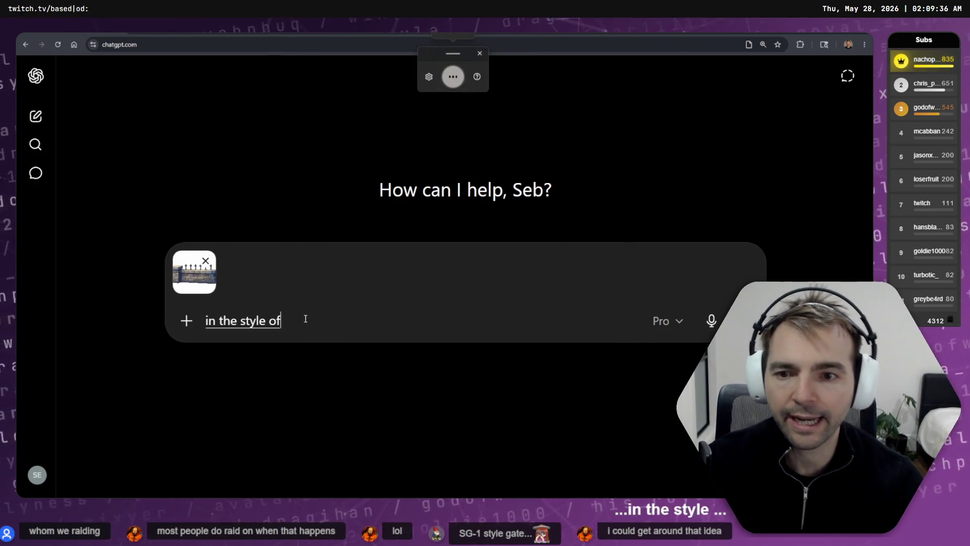
type(" this gate")
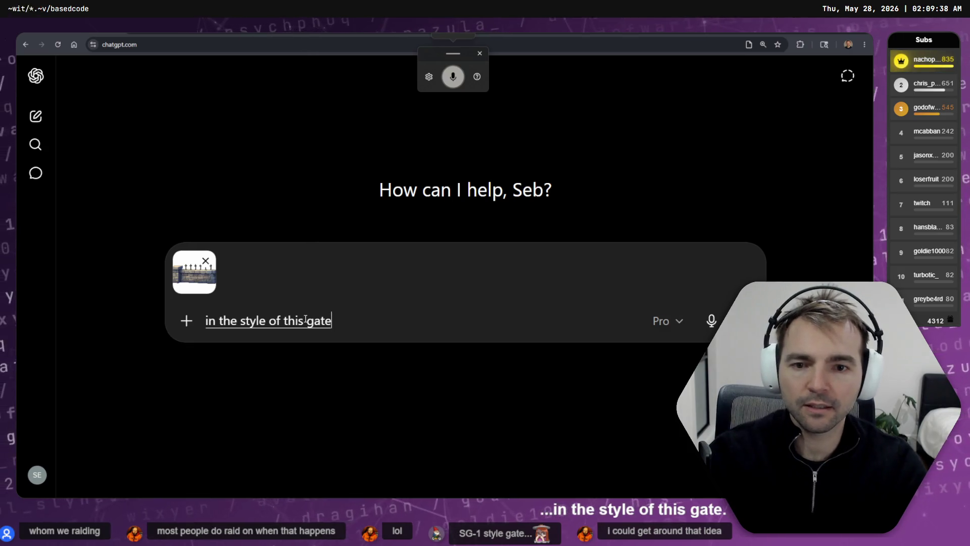
type(" add swinging")
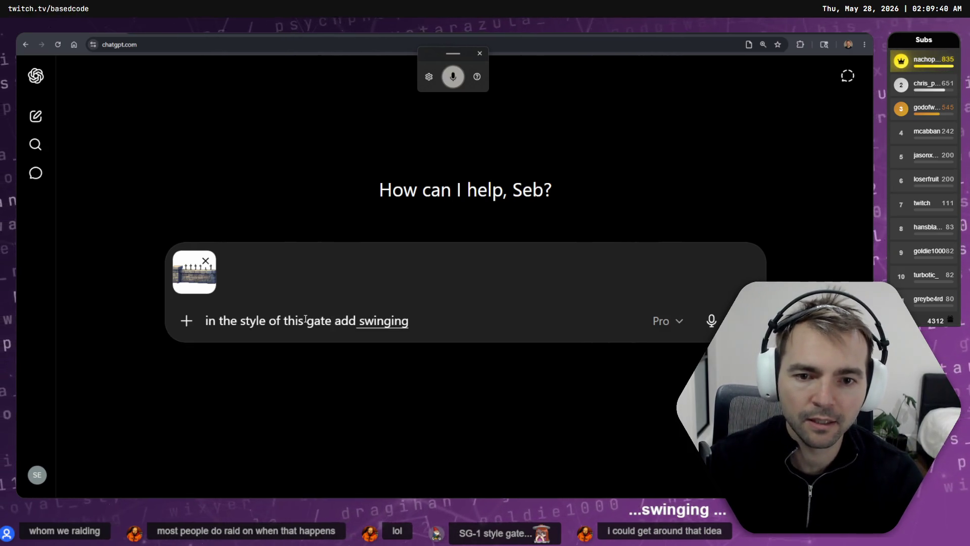
type("a")
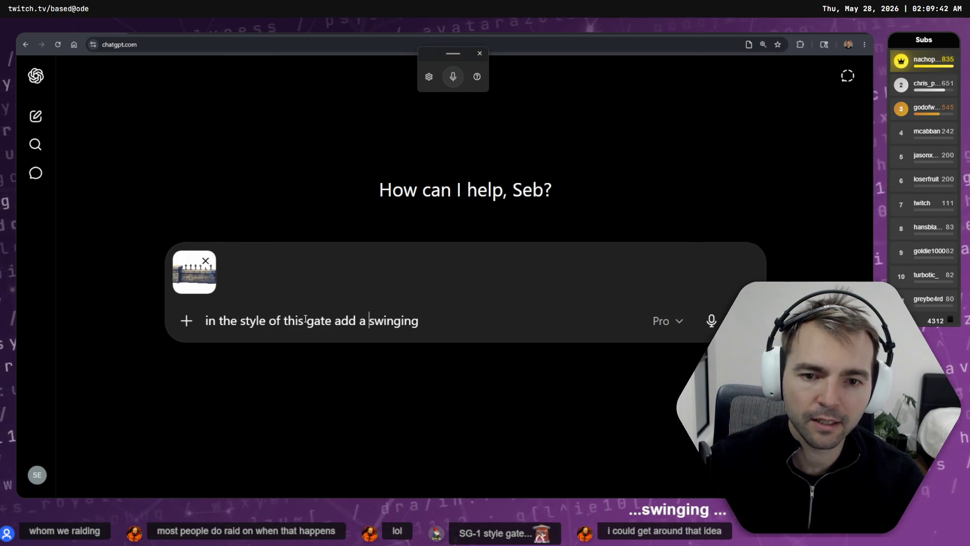
key("ctrl+shift+Right")
key("ctrl+shift+Right")
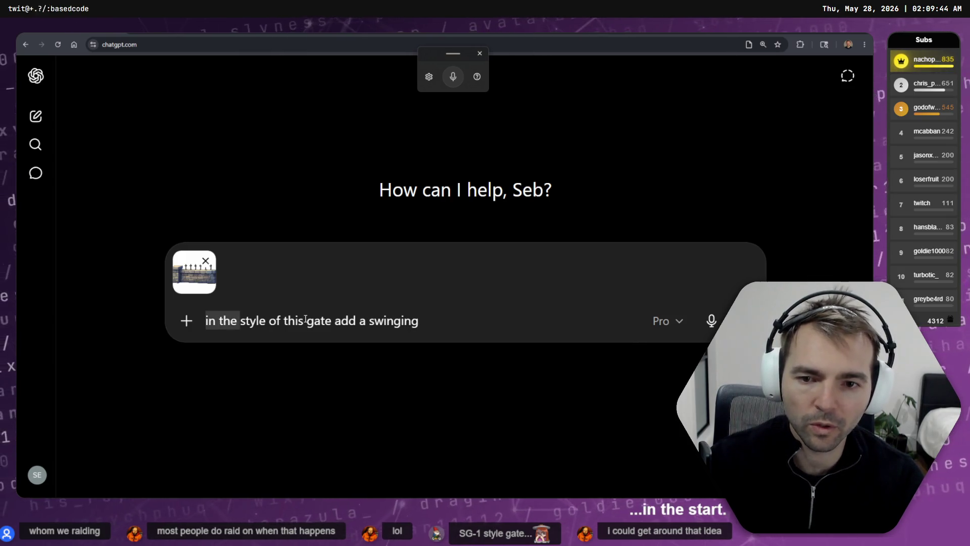
key("ctrl+Right")
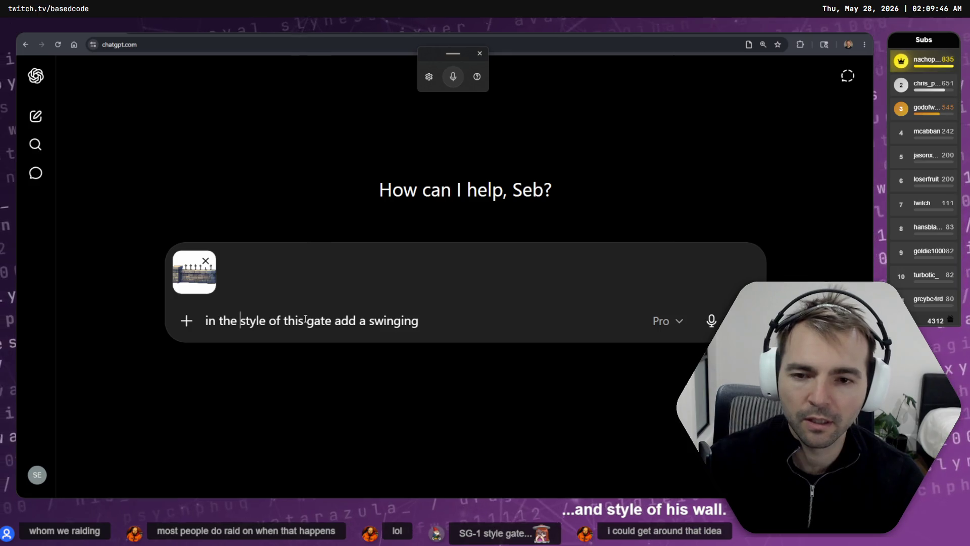
key("ctrl+shift+Right")
type("wall")
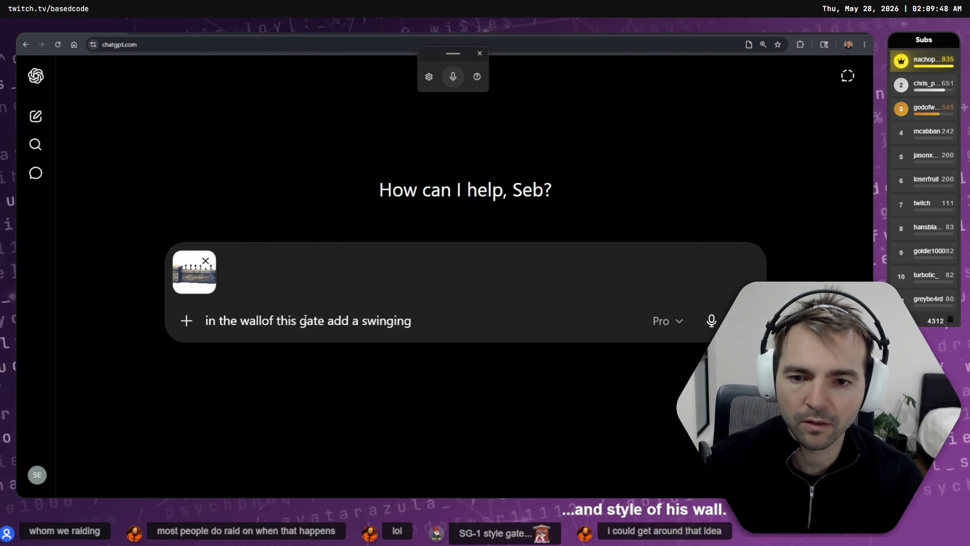
type(",")
key("ctrl+shift+Right")
key("ctrl+shift+Right")
key("ctrl+shift+Right")
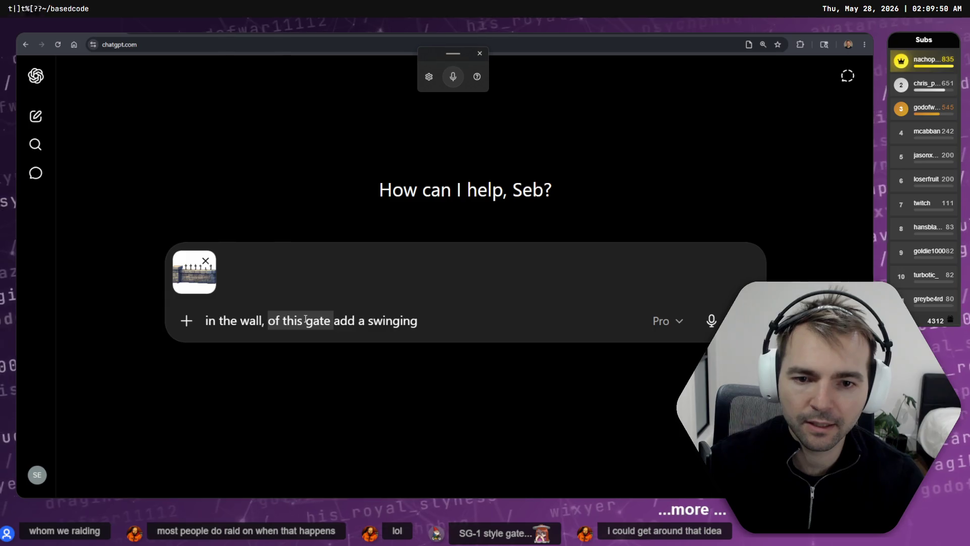
key("Delete")
type("spooky")
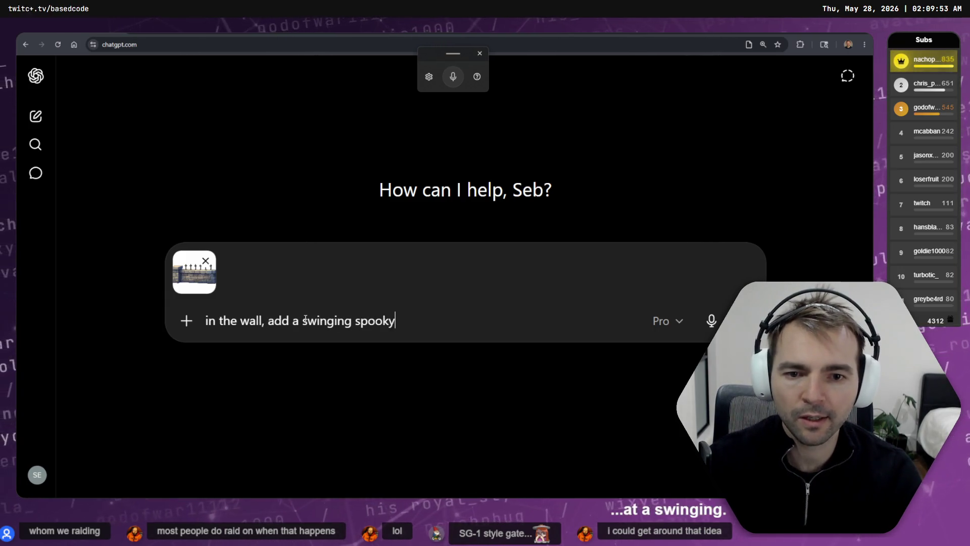
type("gate")
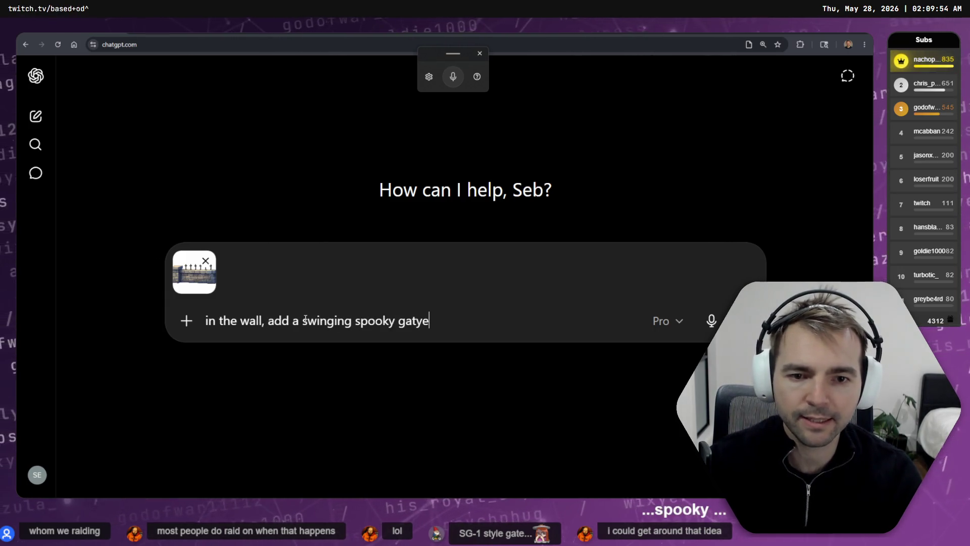
key("BackSpace")
key("BackSpace")
key("BackSpace")
type("ttachment.")
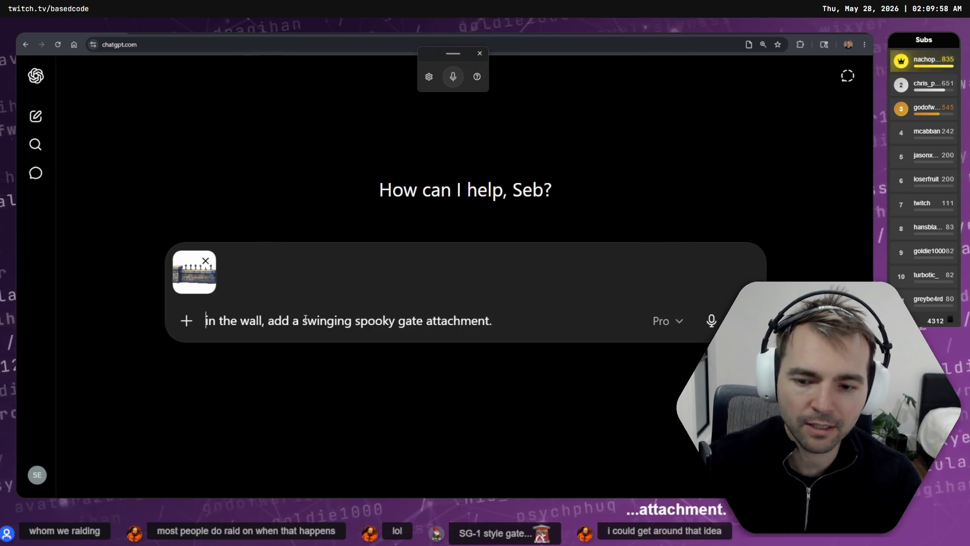
key("Delete")
- Capitalise and send the gate prompt, then review the generated wall-with-gate image
type("I")
key("Return")
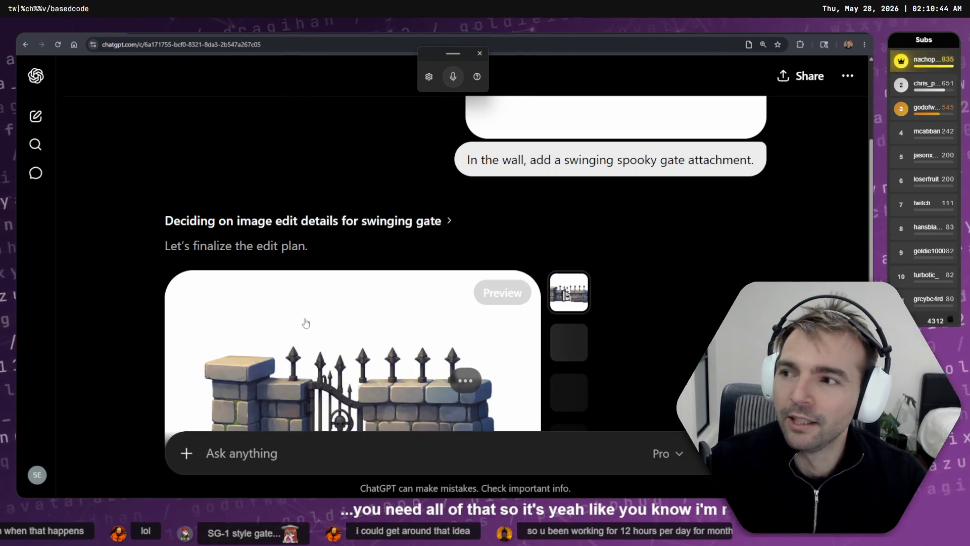
scroll(370, 249, "down", 3)
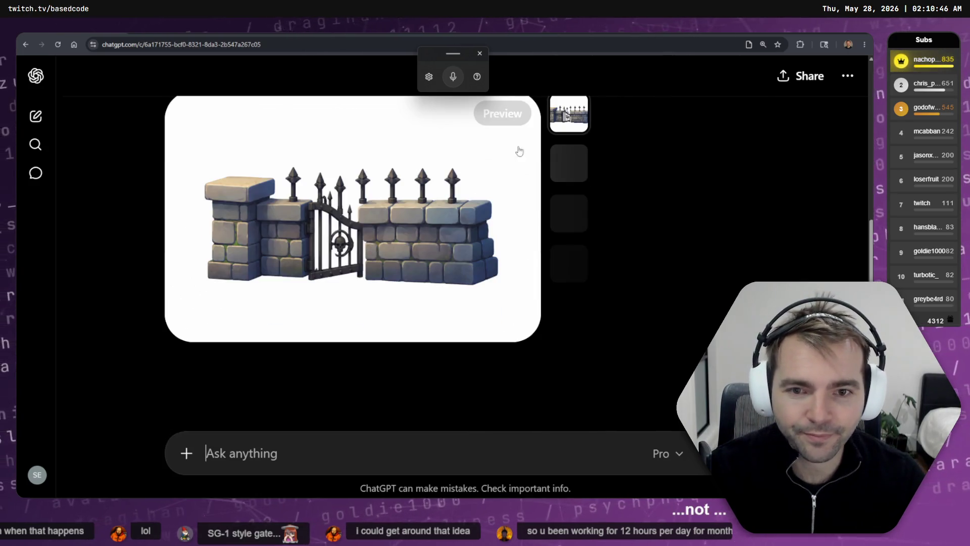
scroll(534, 262, "up", 2)
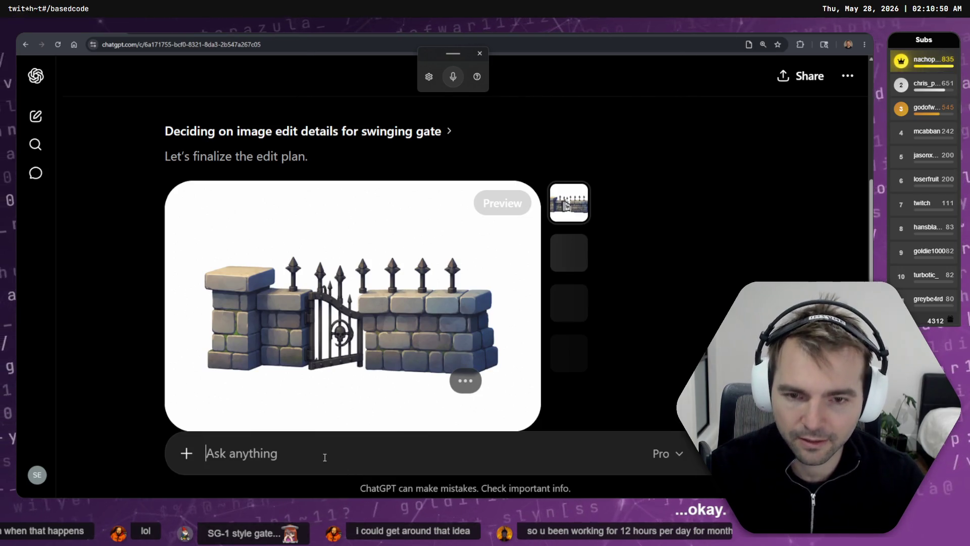
key("super+h")
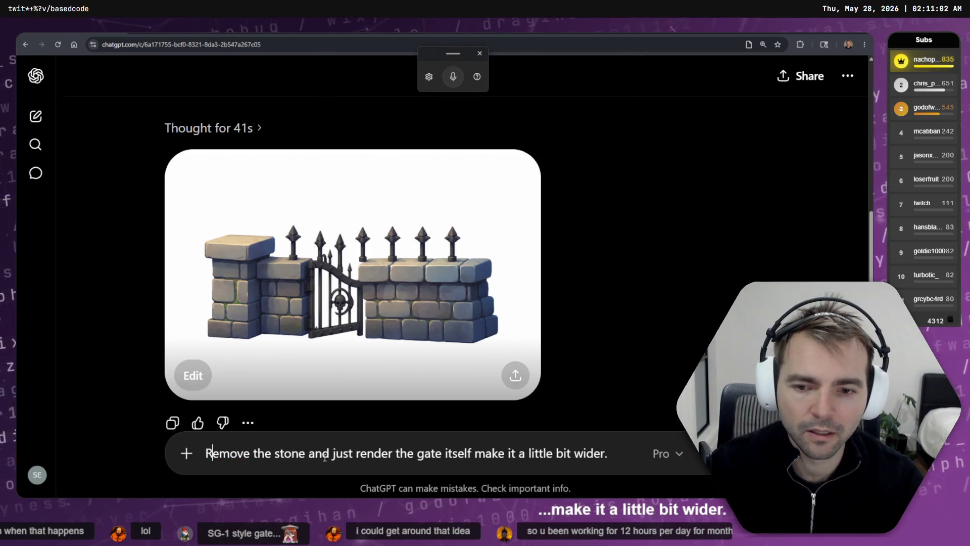
- Send the dictated request to remove the stone and render a slightly wider standalone gate
key("Return")
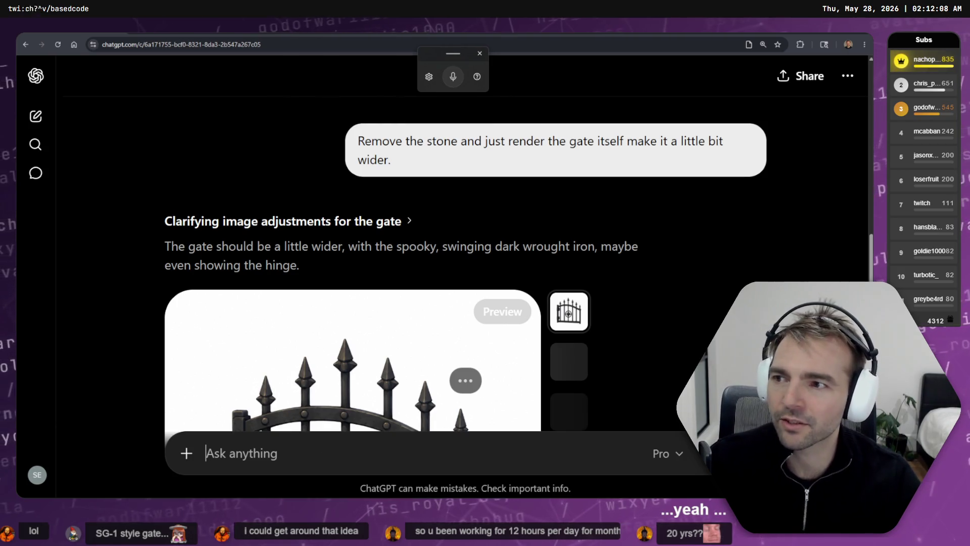
- Open the gate image's edit box and request 'adjust this to be a little bit wider again'
scroll(201, 257, "down", 3)
left_click(376, 274)
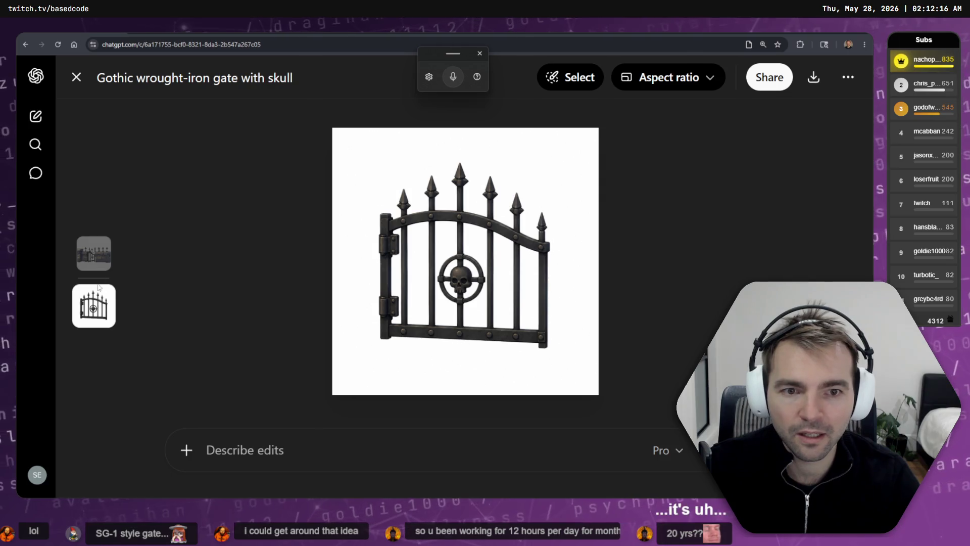
left_click(310, 450)
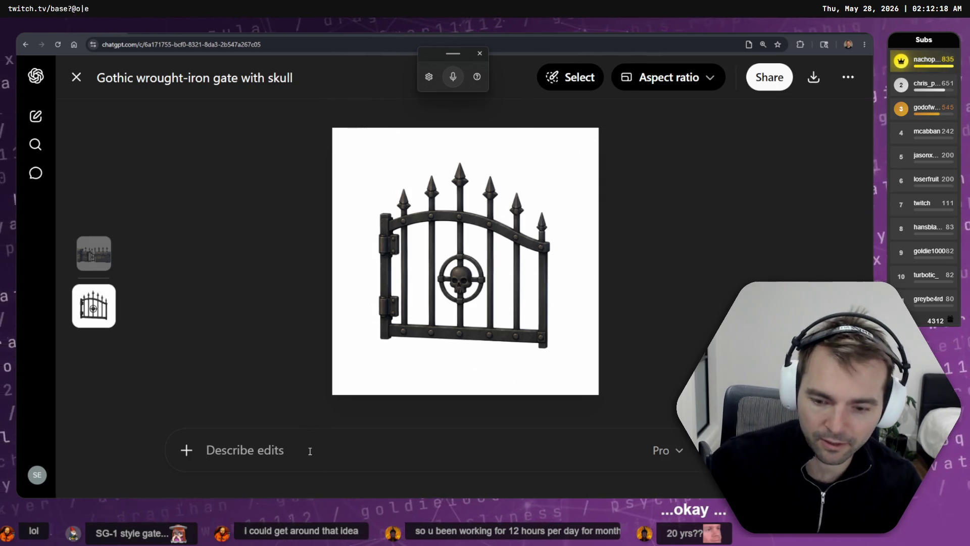
key("ctrl+space")
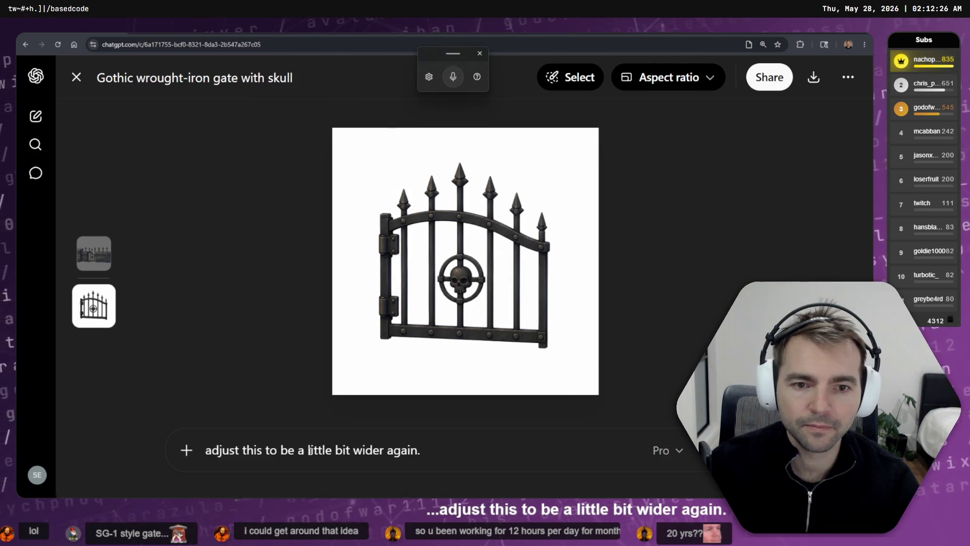
key("Return")
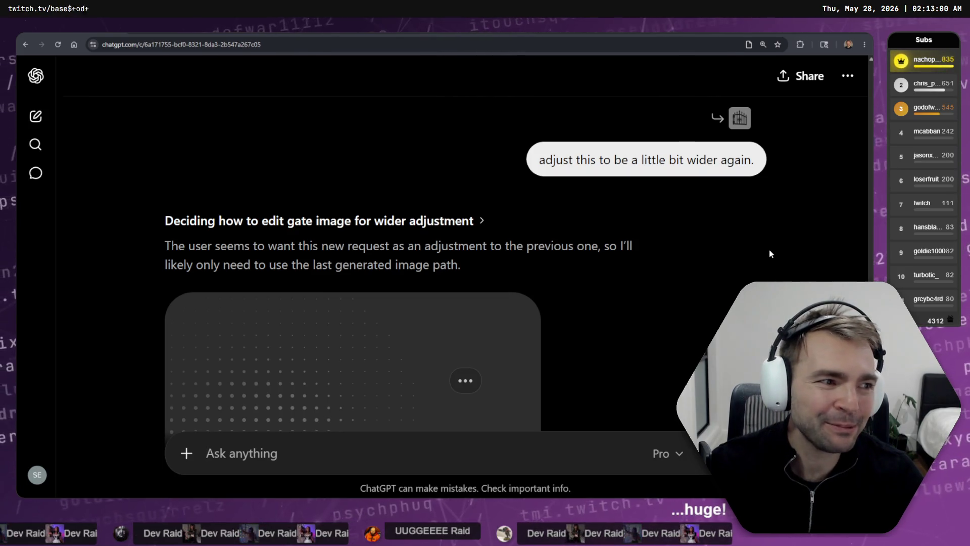
- Switch from the browser to the Godot editor showing the ChapelEnvironment scene
key("alt+Tab")
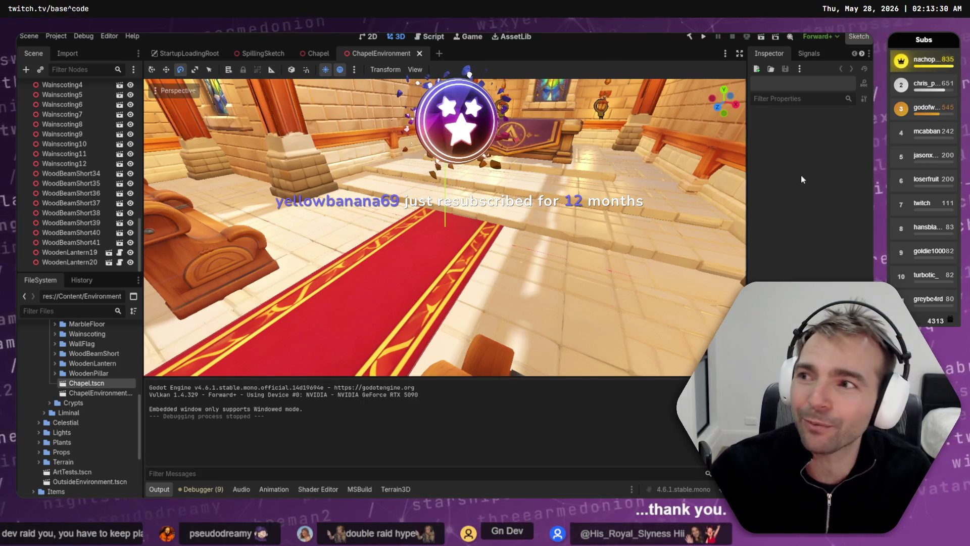
- Run the project with F5, then stop and relaunch it to rebuild
key("F5")
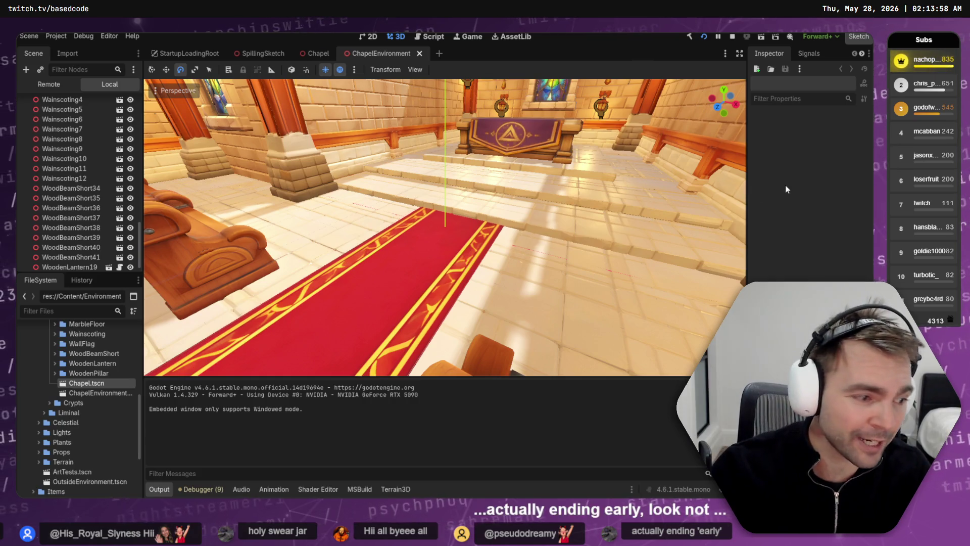
key("F5")
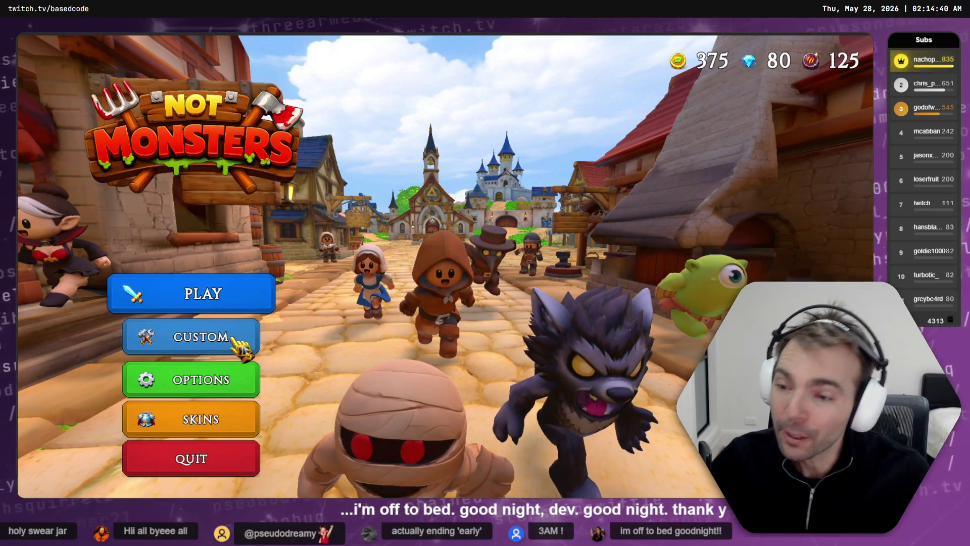
- Check the Host a Game room settings with 4 players, go back, then switch to Fork
left_click(238, 342)
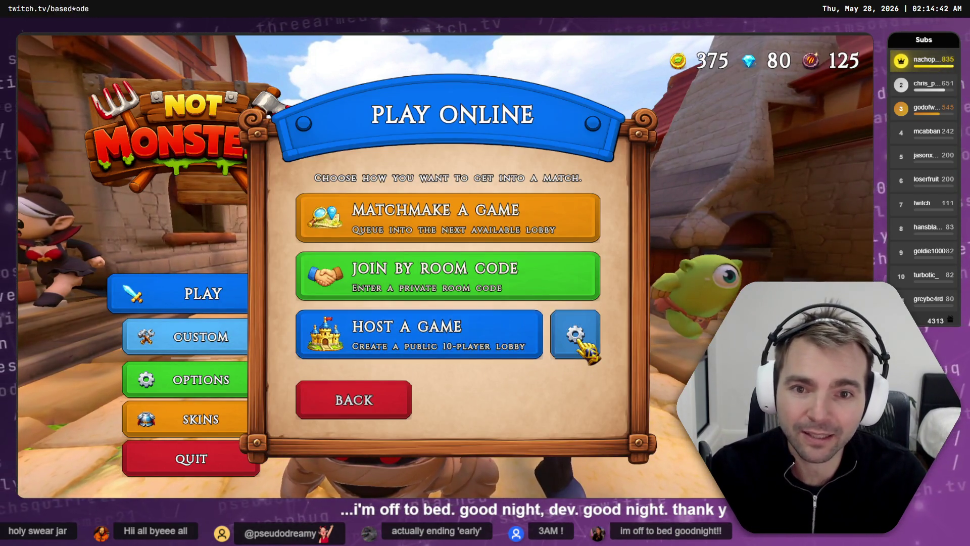
left_click(576, 334)
left_click(461, 343)
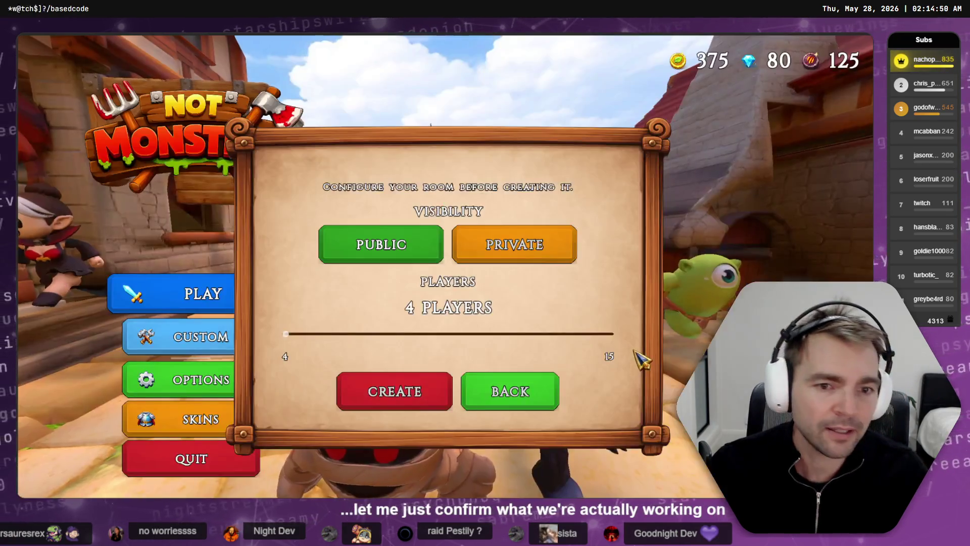
left_click(525, 412)
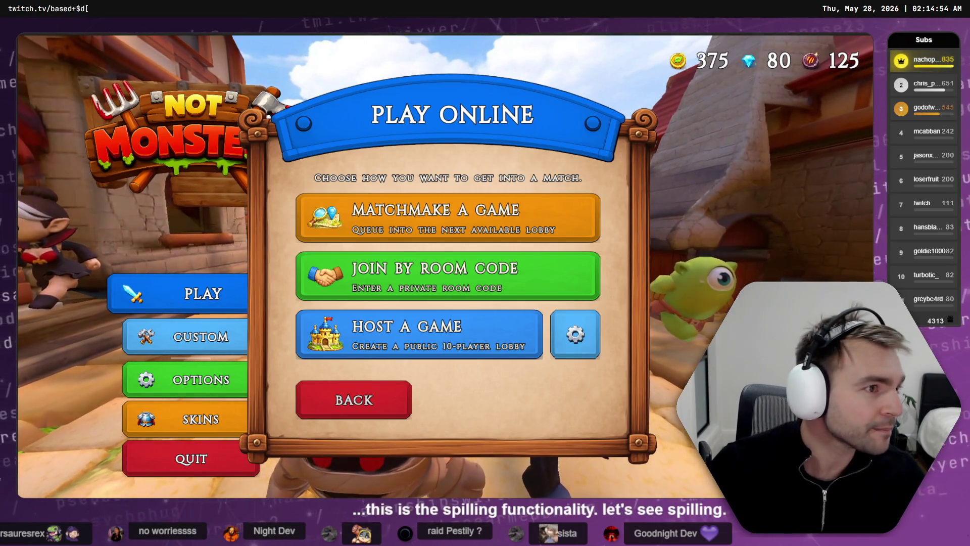
key("alt+Tab")
- Review the Spilling worktree's commit history in Fork, then bring up the worktree launcher terminal
left_click(50, 193)
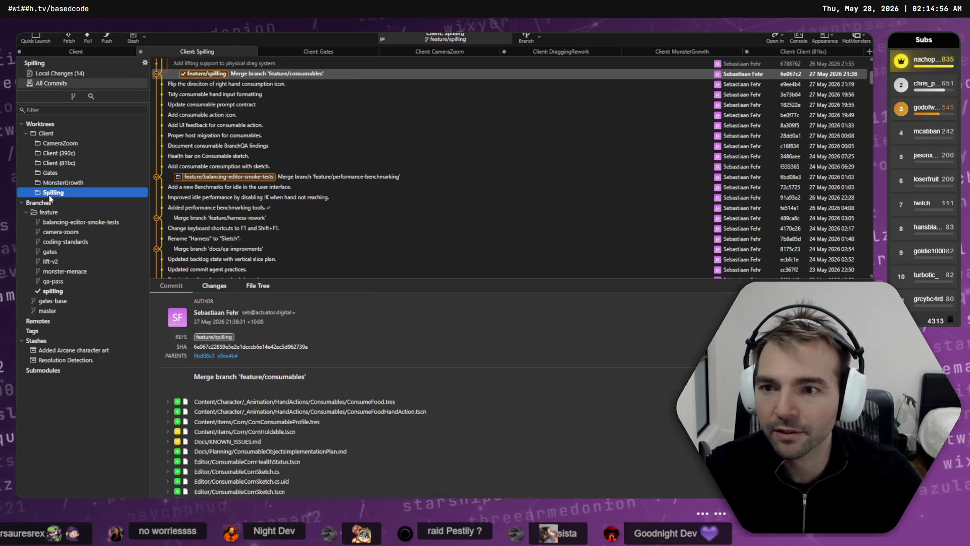
scroll(272, 149, "up", 10)
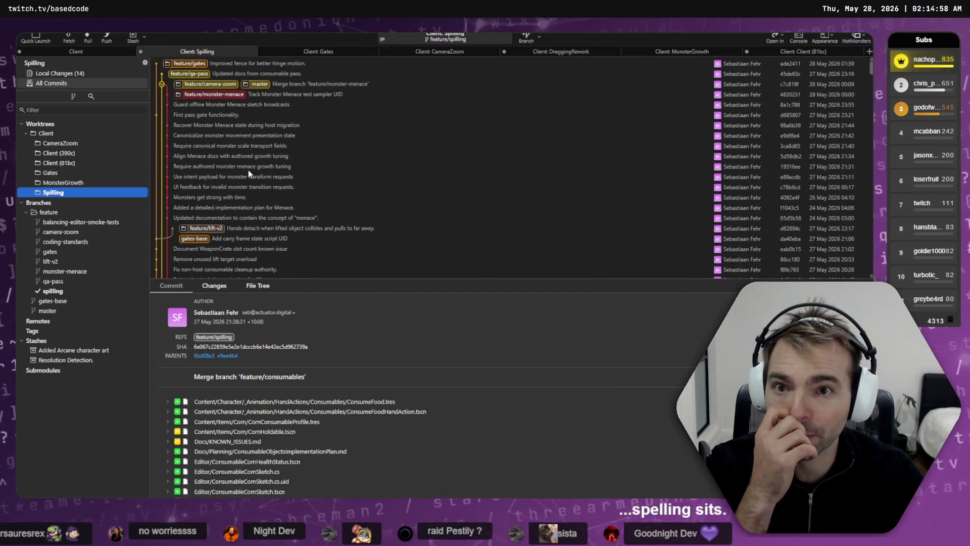
key("alt+Tab")
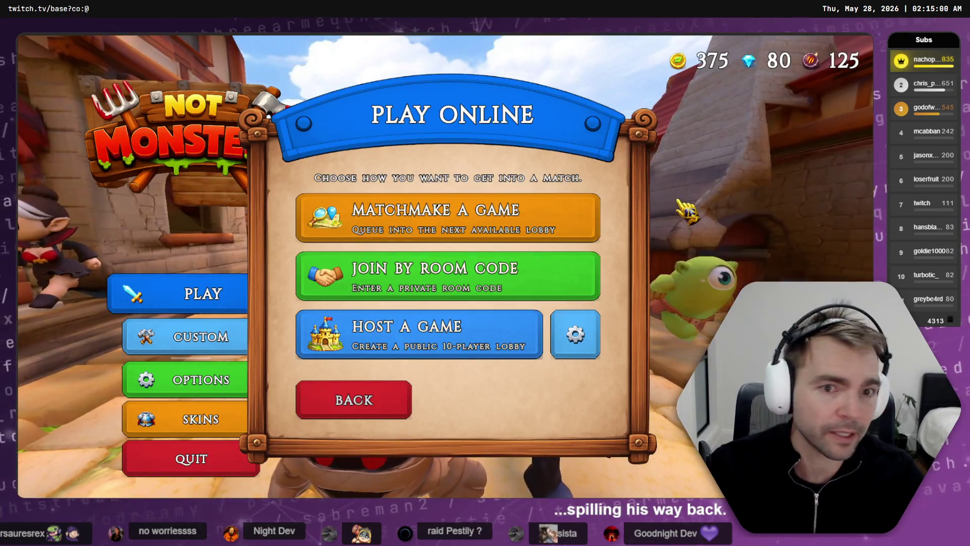
key("alt+Tab")
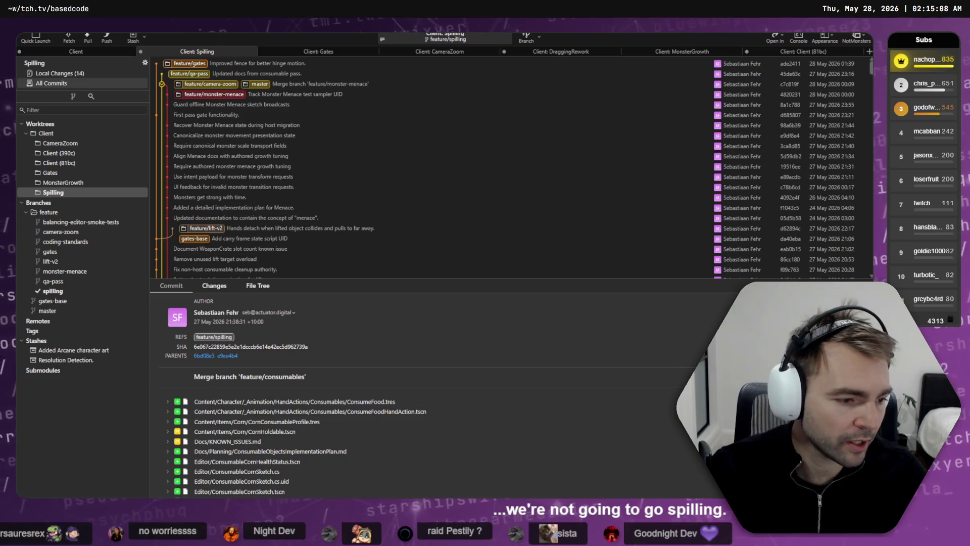
key("alt+Tab")
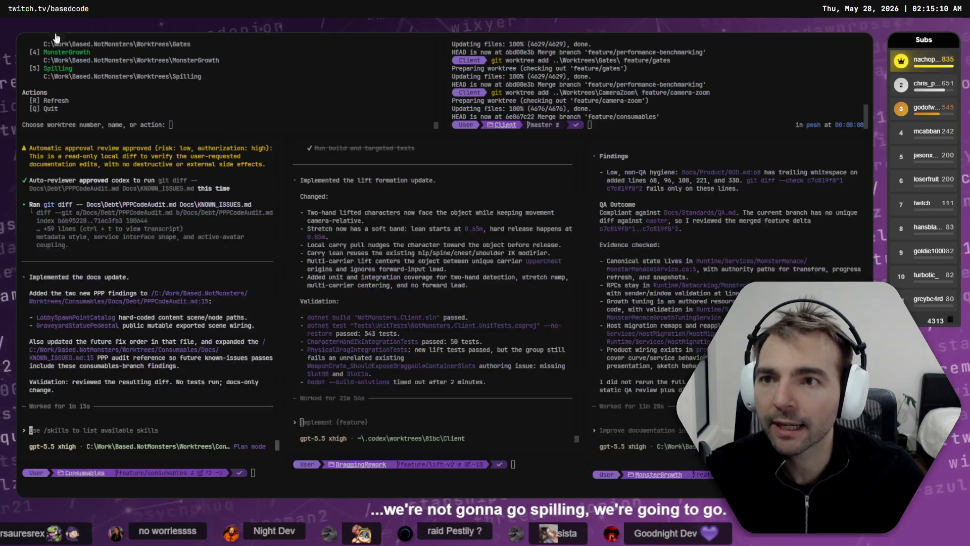
- Pick worktree 3, Gates, at the 'Choose worktree' prompt to load it in Godot
scroll(153, 109, "up", 2)
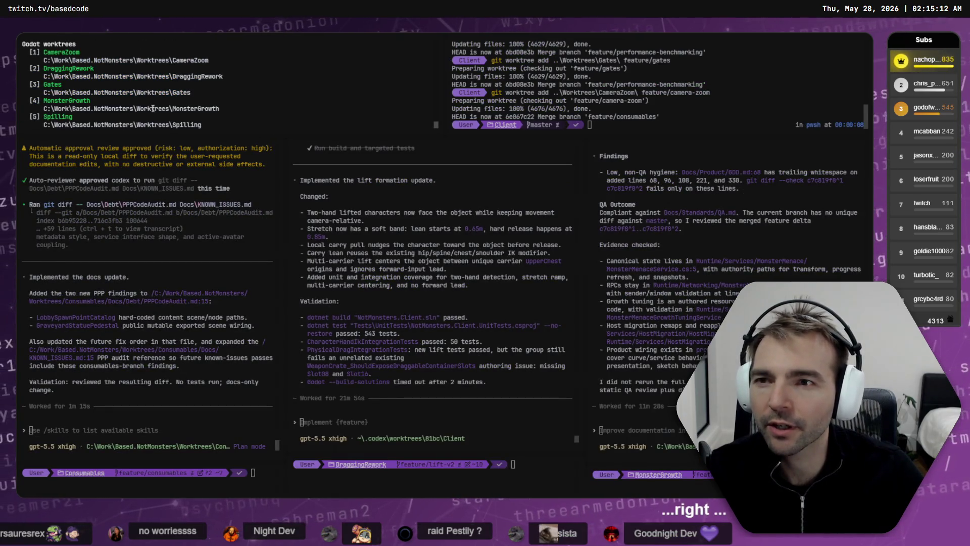
scroll(153, 108, "down", 2)
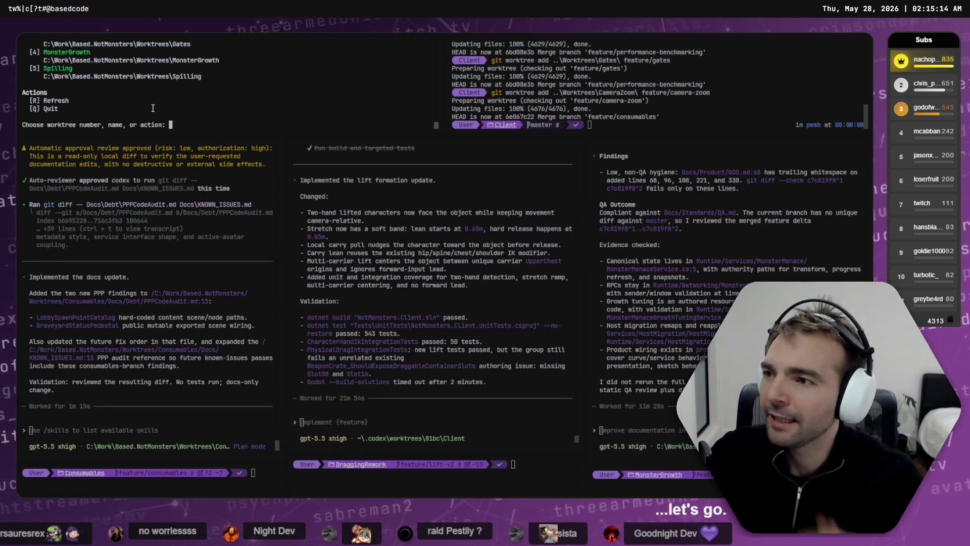
type("3")
key("Return")
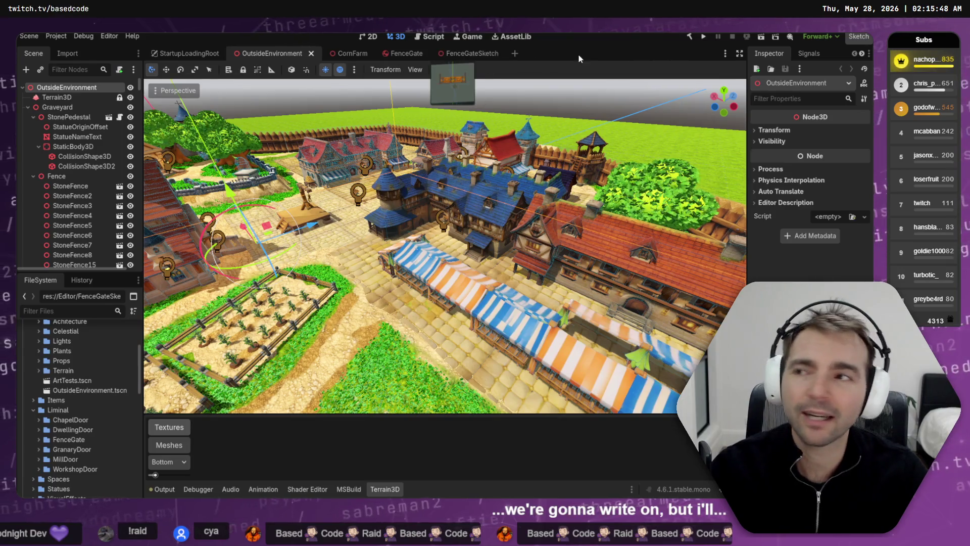
- Start a .NET build and run of the Gates project with F5
key("F5")
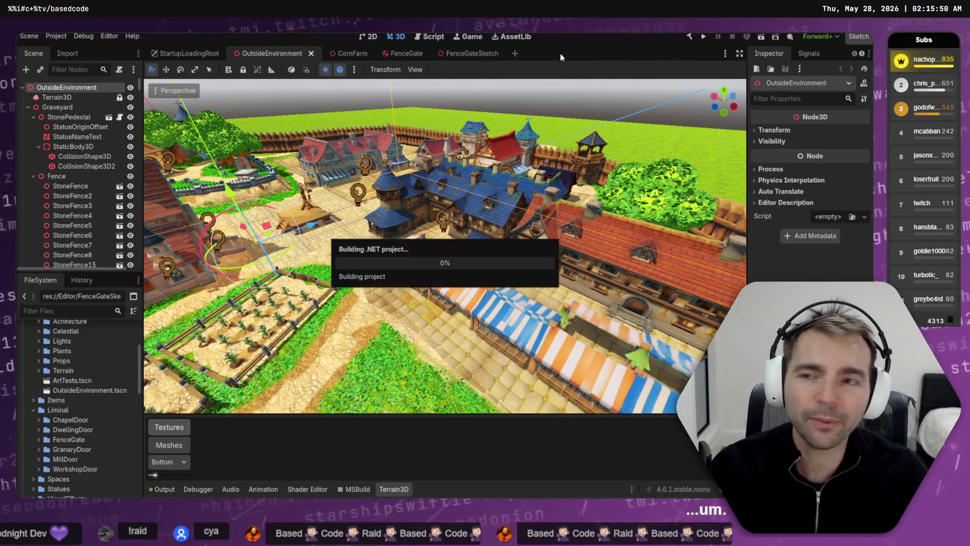